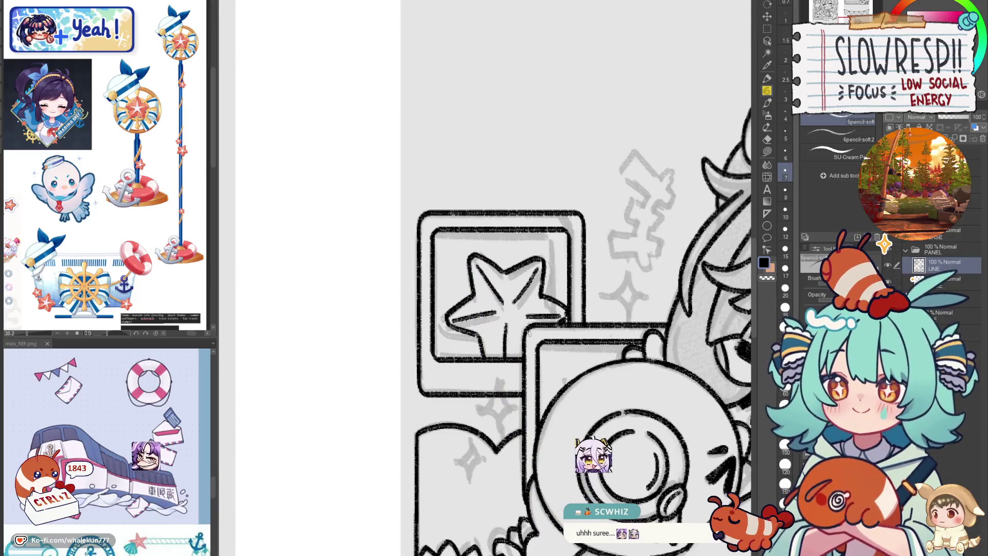
Undo the last stroke, then zoom out and pan to show the rules and support panels
key(ctrl+z)
scroll(518, 350, down, 5)
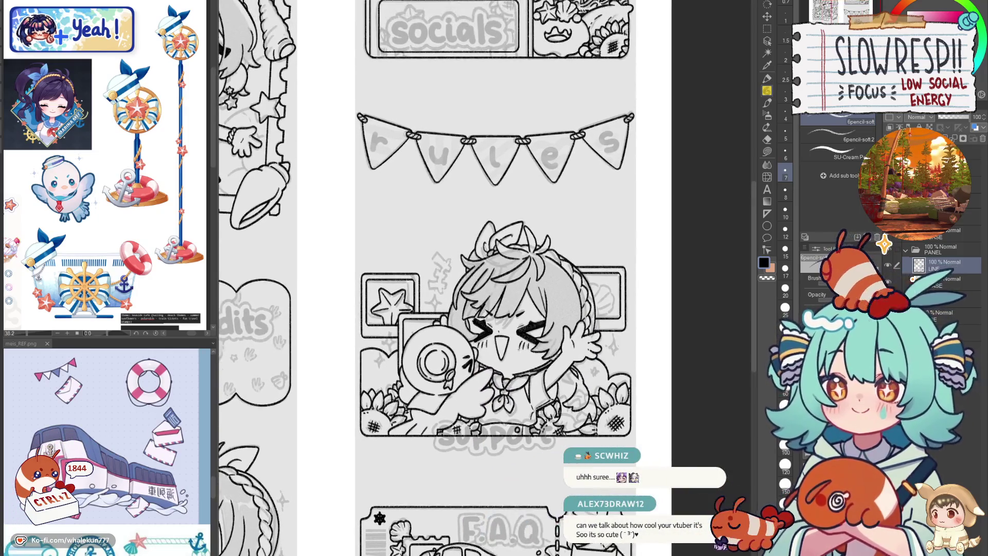
drag(558, 341, 538, 361)
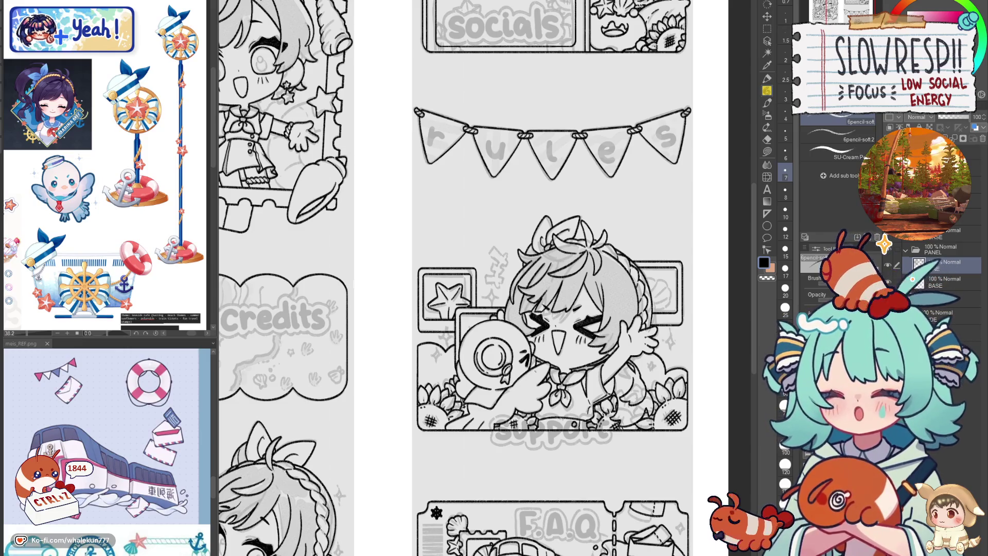
Zoom in on the star frame, undo the old star strokes, and draw one new star point
drag(443, 288, 453, 295)
scroll(453, 296, up, 3)
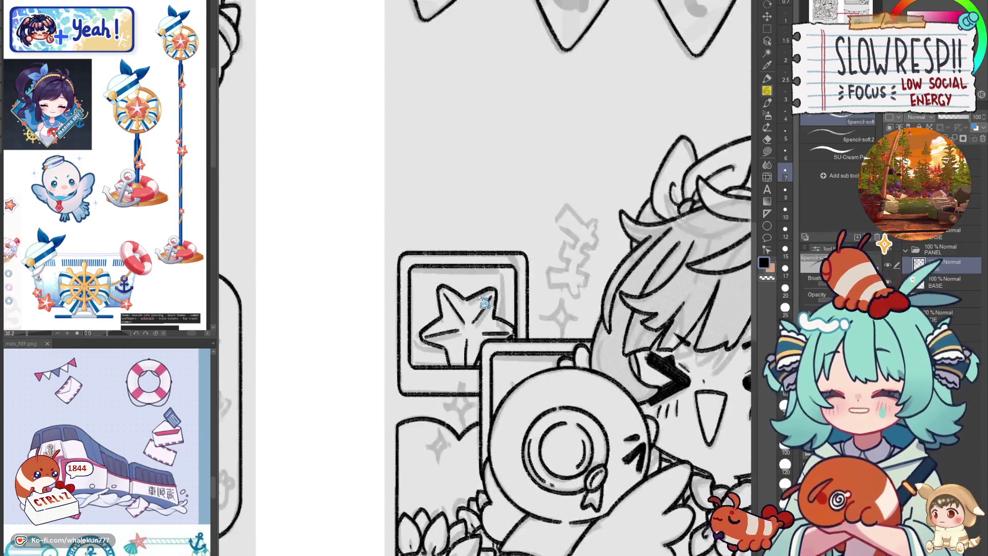
key(ctrl+z)
key(ctrl+z)
key(ctrl+z)
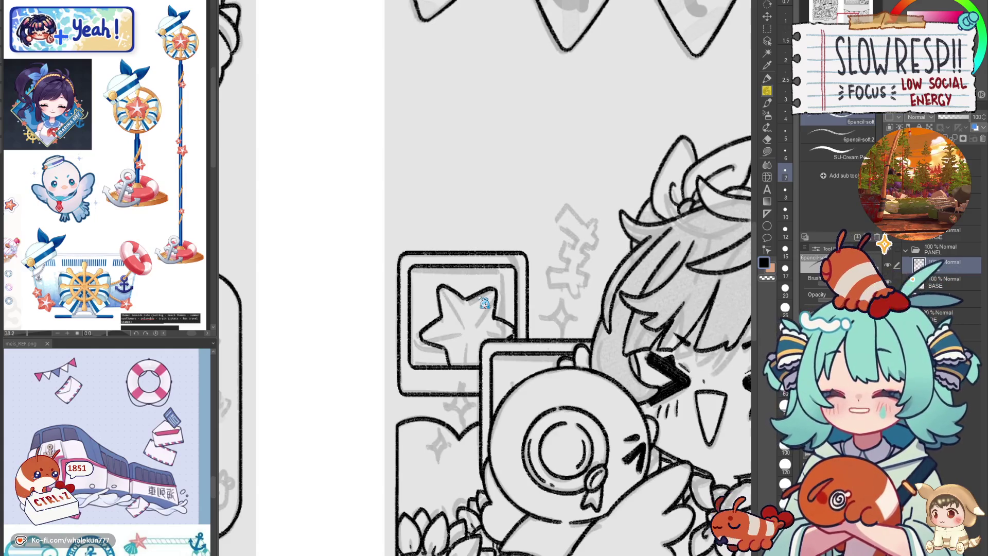
key(ctrl+z)
key(ctrl+z)
key(ctrl+z)
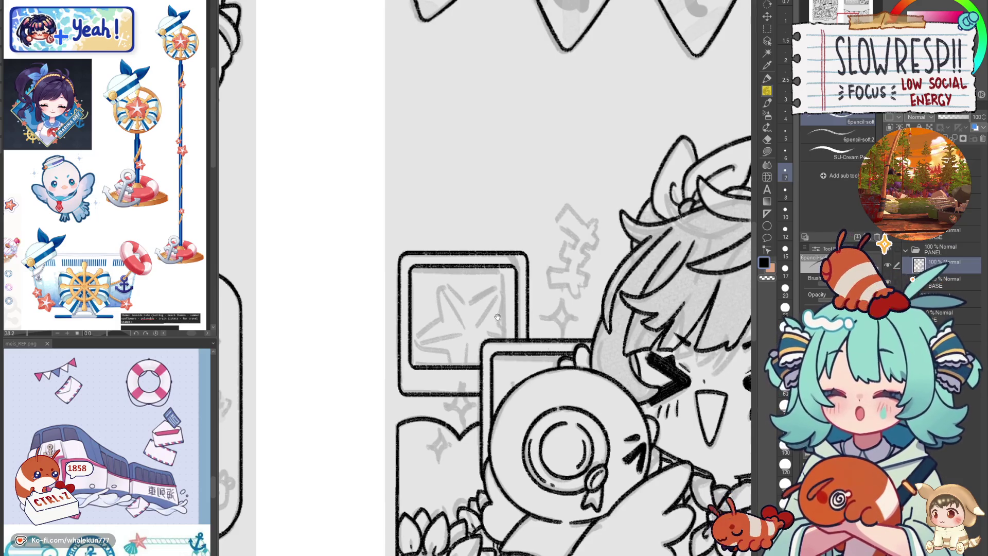
drag(478, 296, 492, 312)
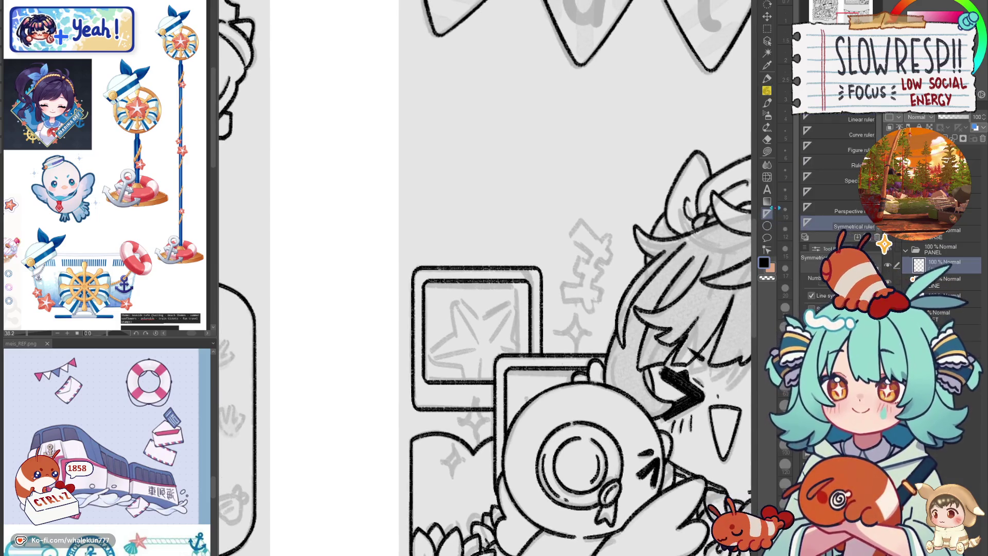
mouse_move(449, 294)
mouse_down()
mouse_move(453, 331)
mouse_move(471, 308)
mouse_move(481, 315)
mouse_up()
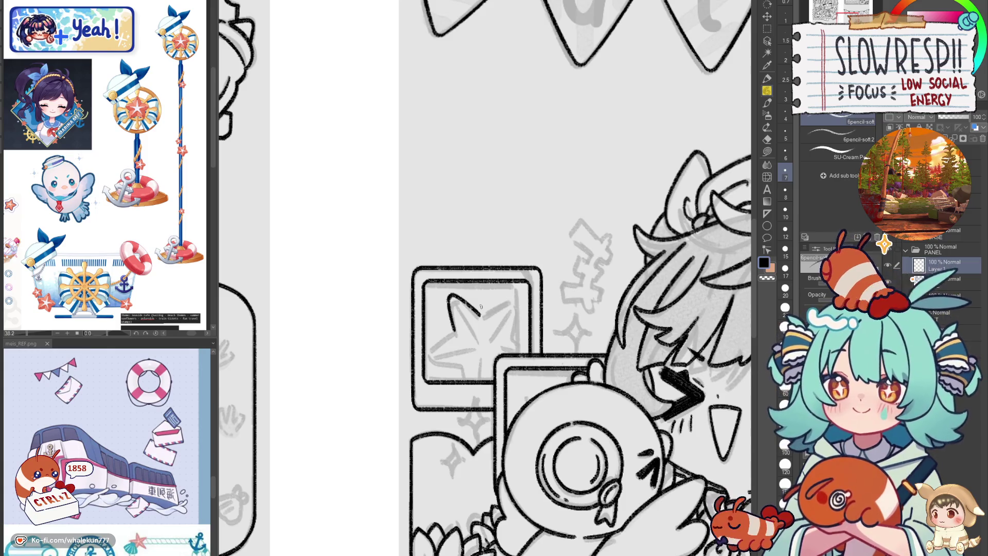
Copy and paste the star point, then rotate a copy into the next star arm
key(k)
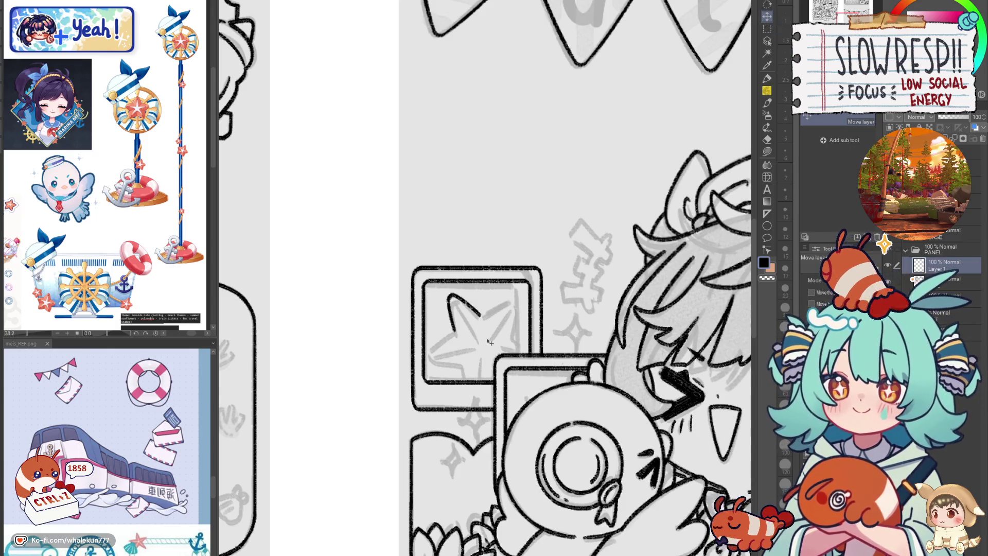
key(ctrl+c)
key(ctrl+v)
key(ctrl+t)
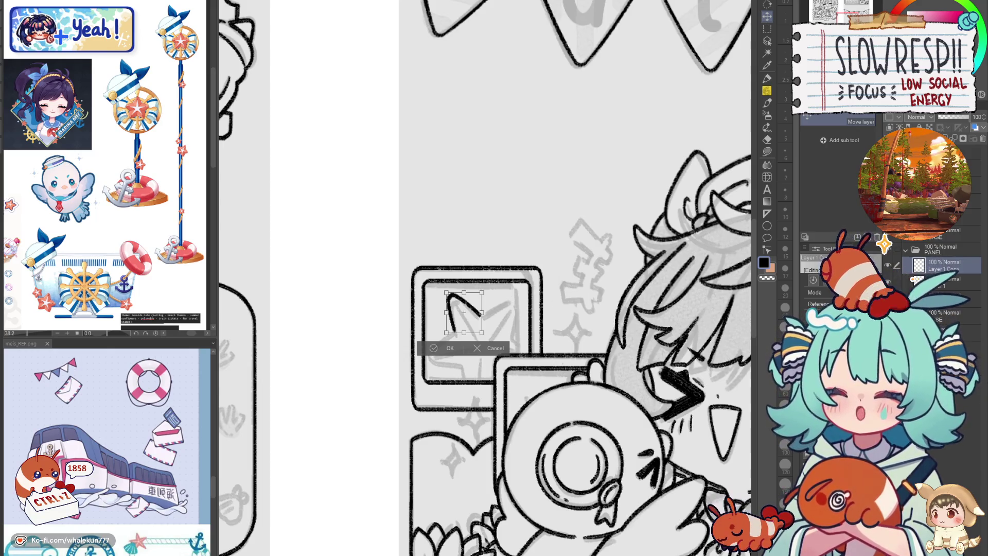
drag(543, 325, 546, 305)
key(Escape)
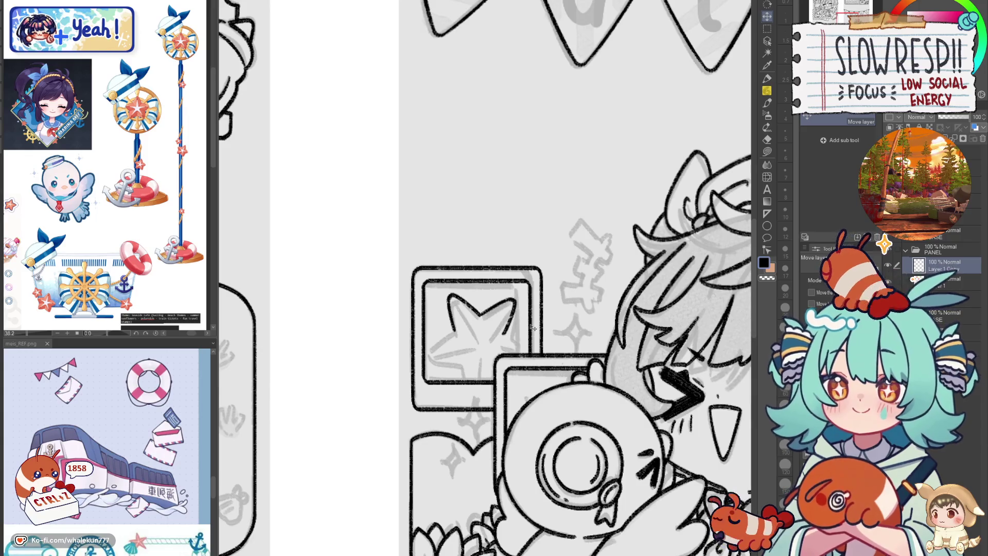
key(ctrl+c)
key(ctrl+v)
key(ctrl+t)
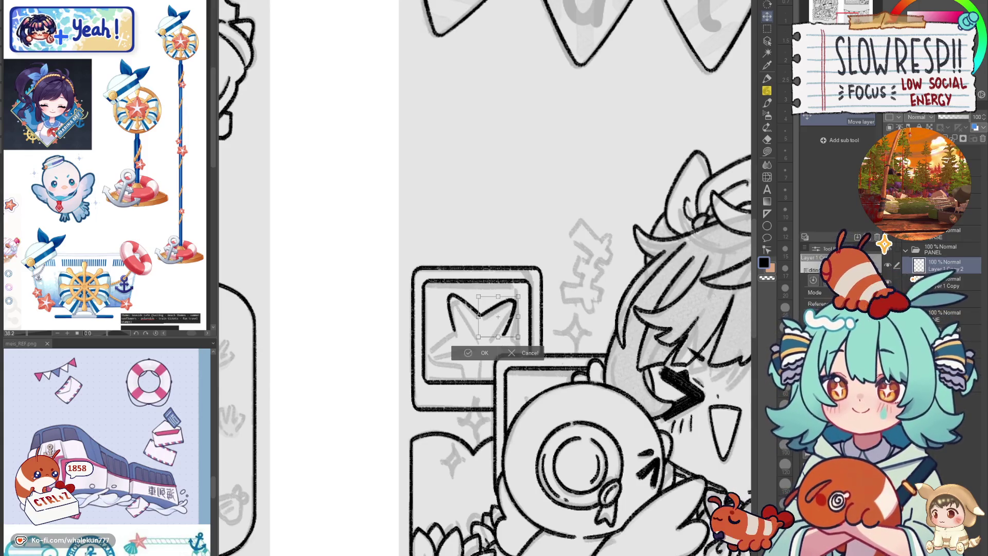
drag(522, 342, 529, 334)
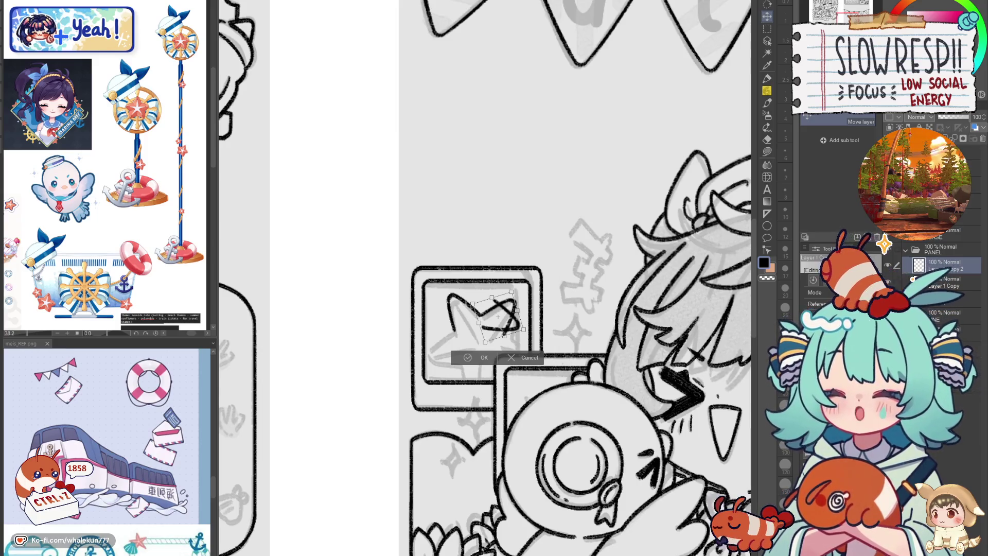
key(Return)
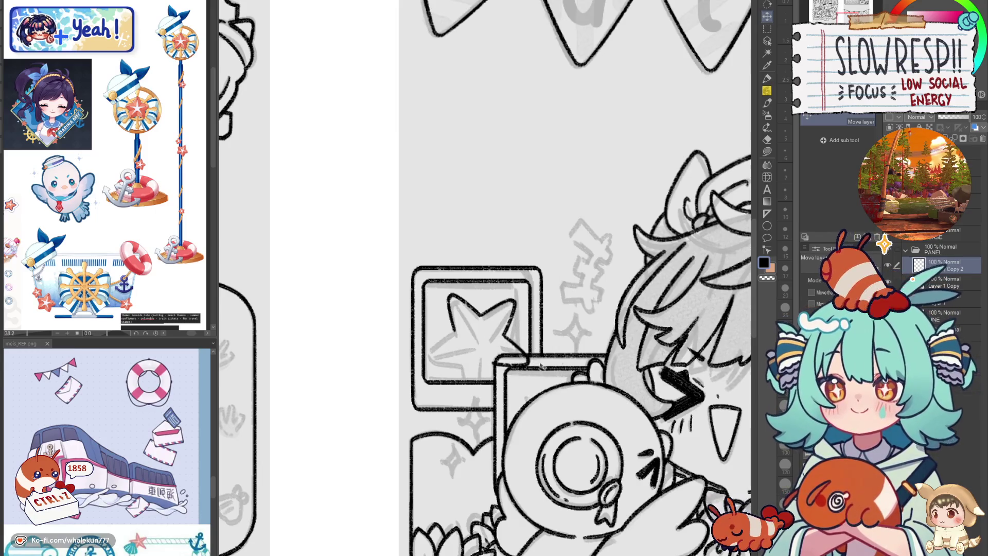
Paste a third copy of the point and rotate it to form another arm
key(ctrl+c)
key(ctrl+v)
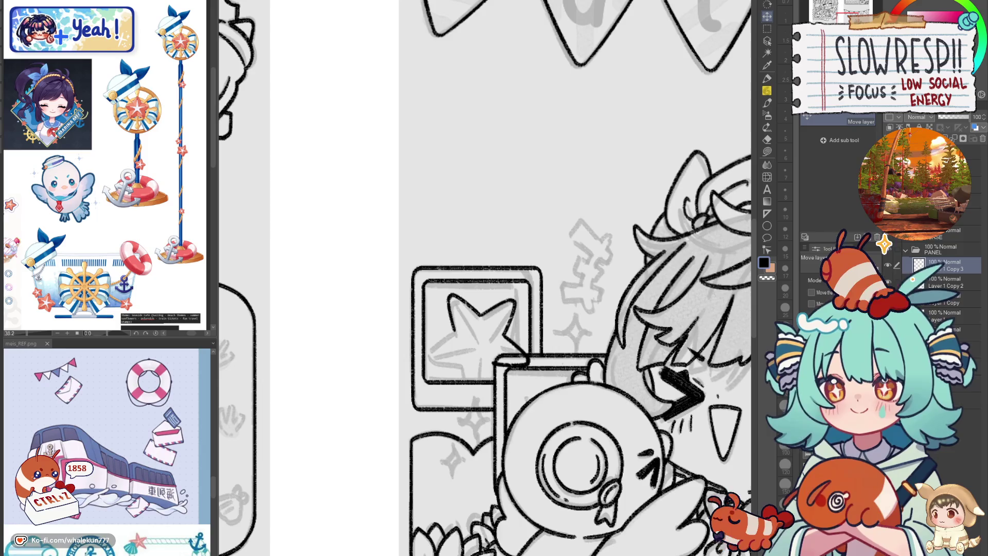
key(ctrl+t)
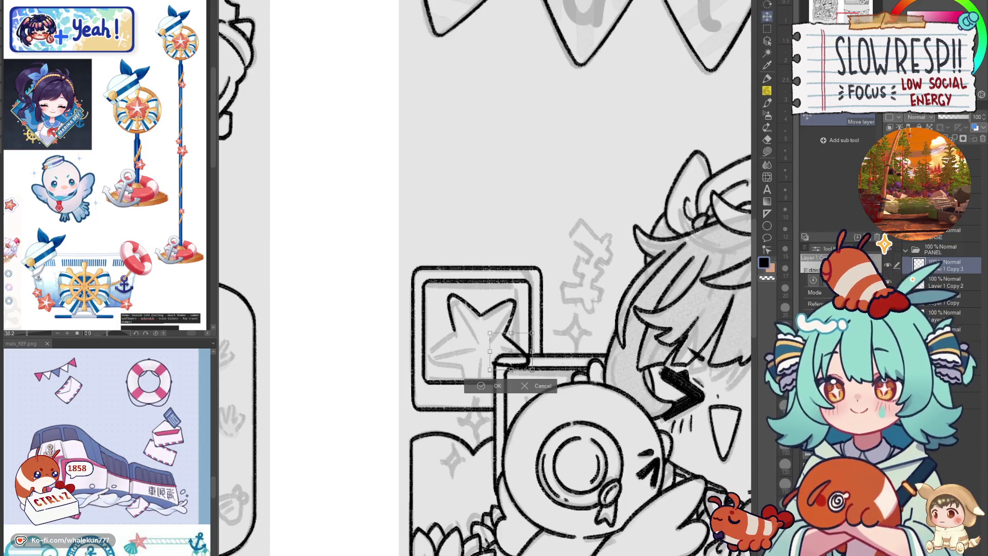
drag(538, 375, 543, 366)
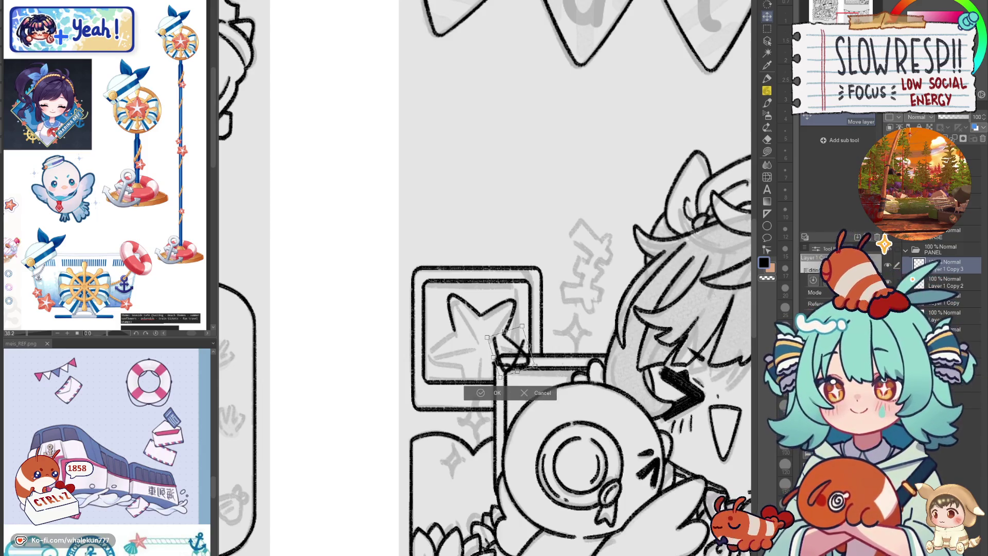
click(493, 392)
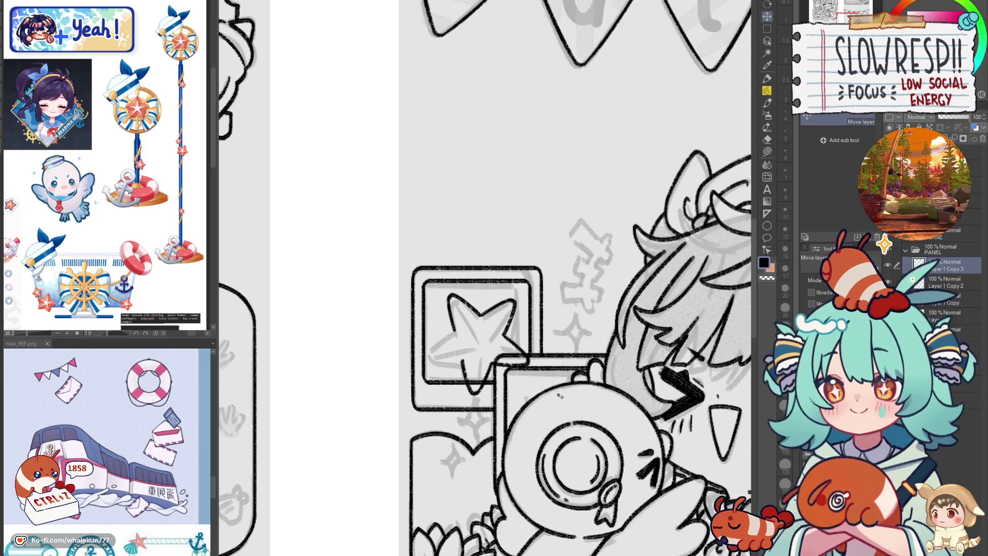
Place a fourth V-shaped piece by the lower-left point, then undo the extra placement
key(ctrl+v)
key(ctrl+t)
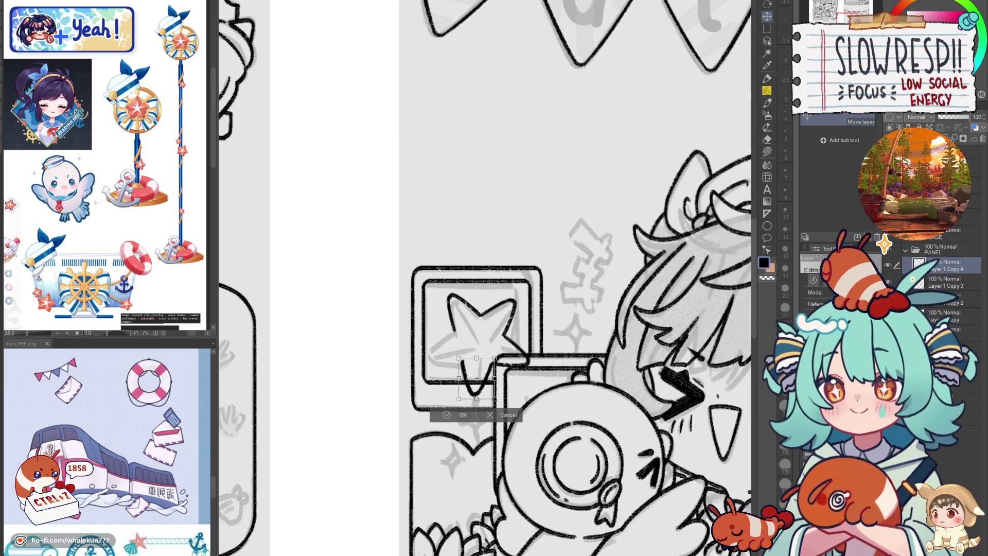
key(Return)
drag(595, 410, 581, 392)
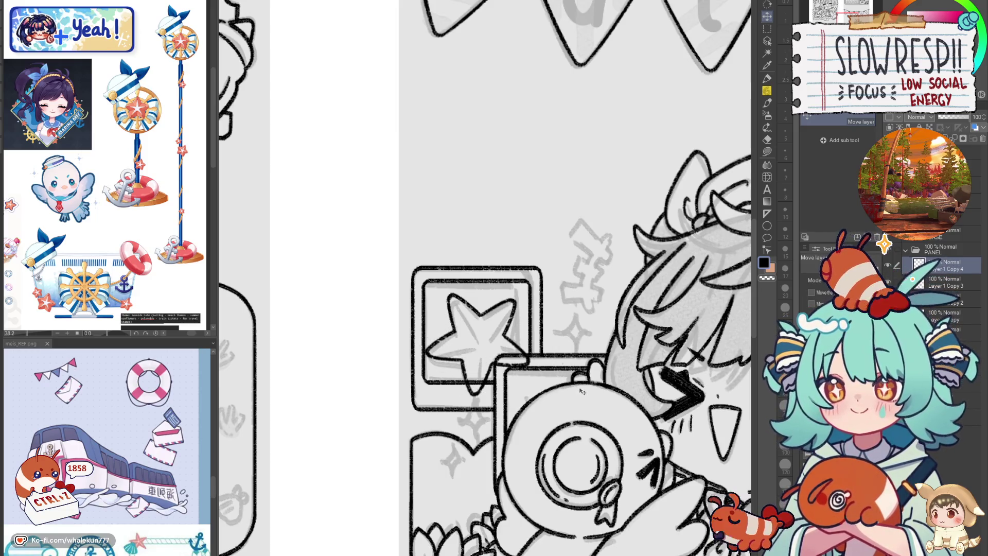
key(ctrl+z)
key(ctrl+z)
key(ctrl+z)
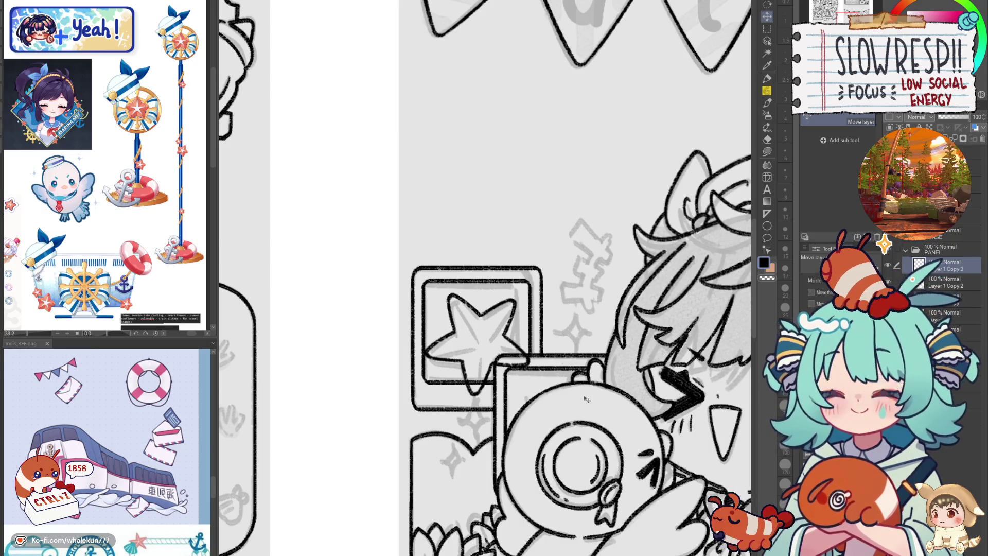
key(ctrl+z)
key(ctrl+z)
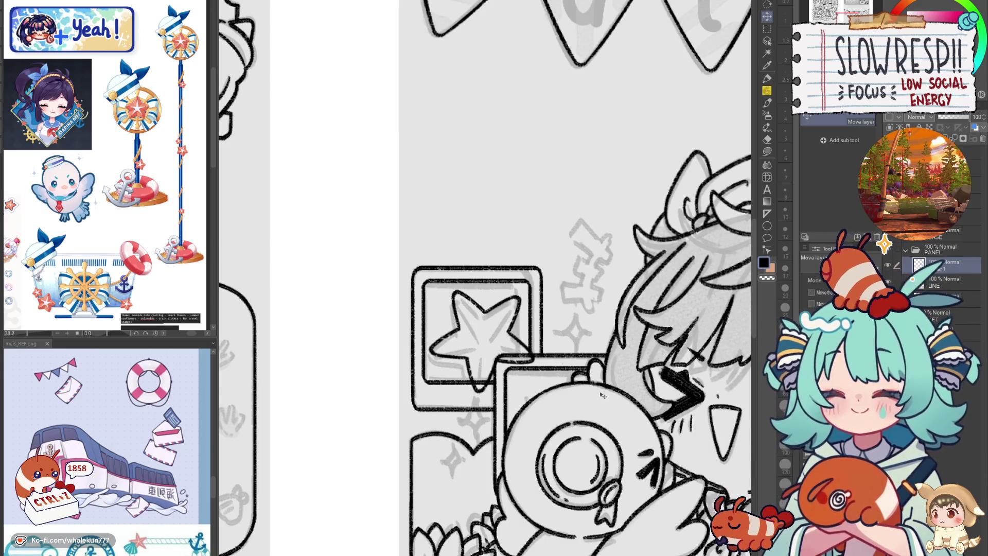
Erase stray bits at the star's lower tip and sketch inner star strokes with the soft pencil
key(e)
mouse_move(478, 390)
mouse_down()
mouse_move(497, 387)
mouse_move(509, 360)
mouse_up()
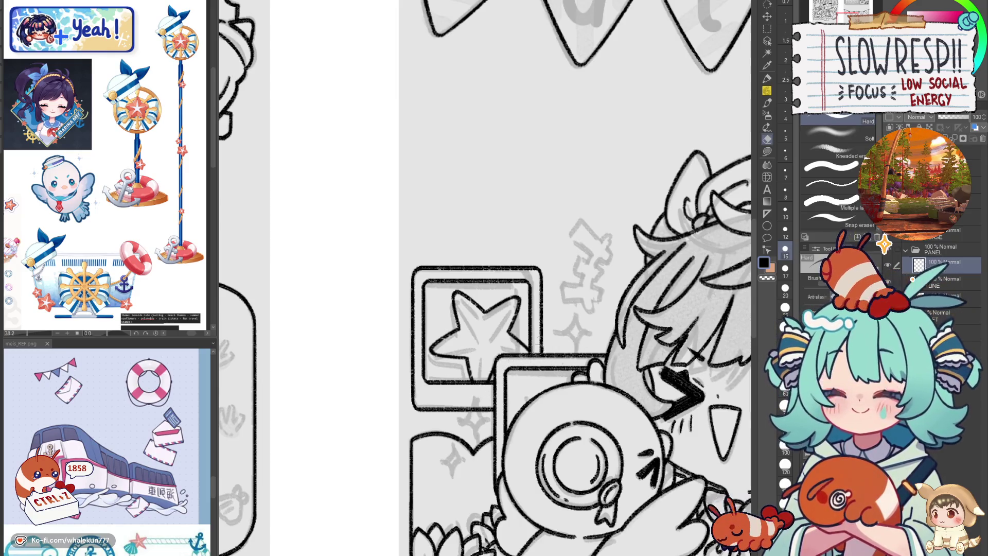
key(p)
mouse_move(466, 307)
mouse_down()
mouse_move(474, 331)
mouse_move(458, 342)
mouse_move(508, 309)
mouse_up()
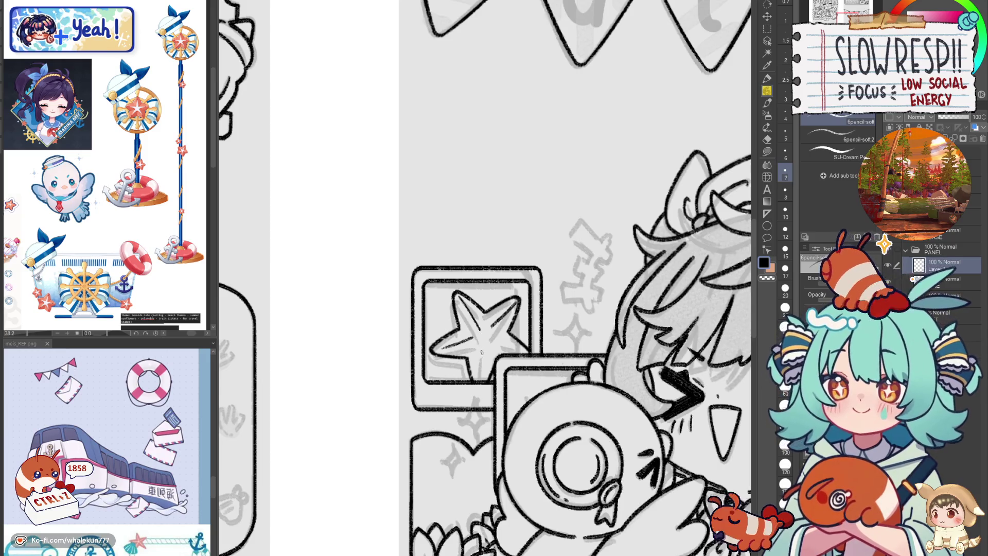
key(ctrl+z)
key(ctrl+z)
key(ctrl+z)
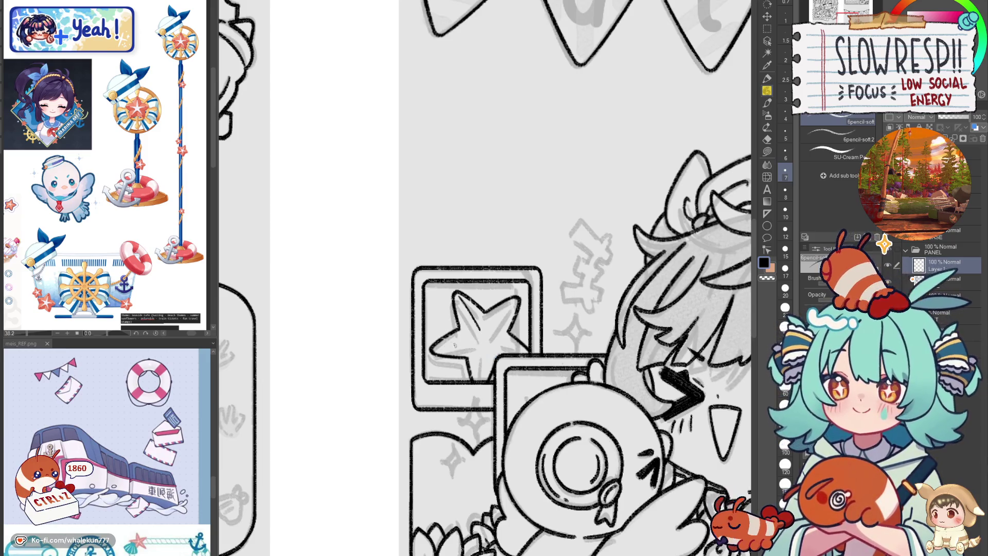
mouse_move(473, 311)
mouse_down()
mouse_move(473, 332)
mouse_move(486, 320)
mouse_move(488, 342)
mouse_move(472, 331)
mouse_move(486, 323)
mouse_move(465, 340)
mouse_move(489, 351)
mouse_move(481, 364)
mouse_move(503, 331)
mouse_move(490, 318)
mouse_move(502, 334)
mouse_up()
key(ctrl+z)
key(ctrl+z)
key(ctrl+z)
key(ctrl+z)
key(ctrl+z)
key(ctrl+z)
key(ctrl+z)
key(ctrl+z)
Redraw the inner star's lower outline and briefly mirror the view to check it
drag(441, 347, 469, 338)
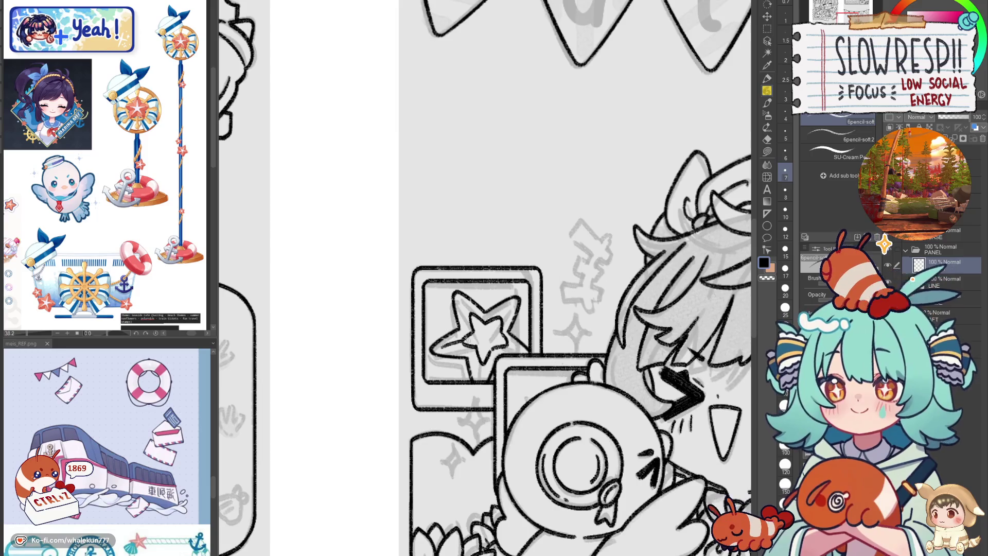
key(ctrl+z)
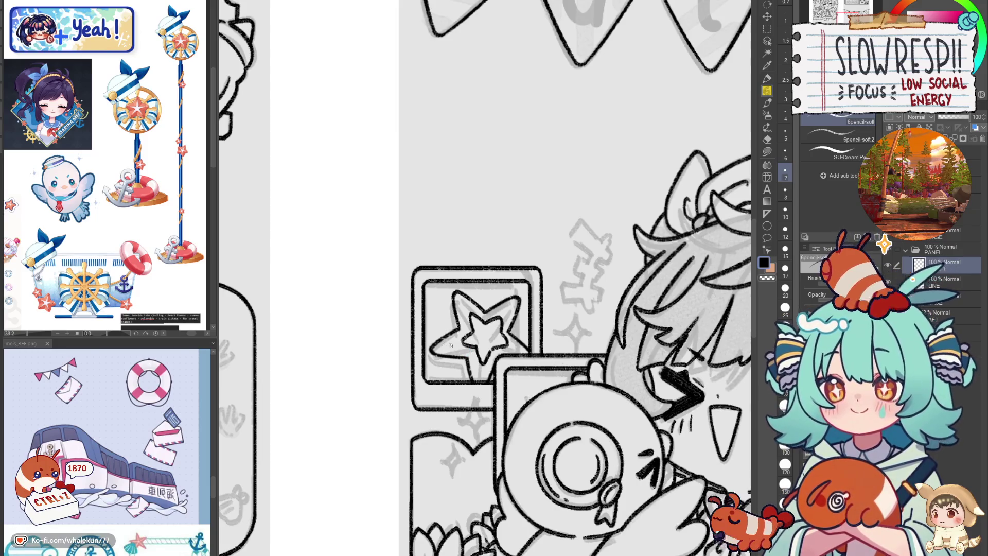
mouse_move(469, 357)
mouse_down()
mouse_move(472, 349)
mouse_move(484, 378)
mouse_move(502, 352)
mouse_up()
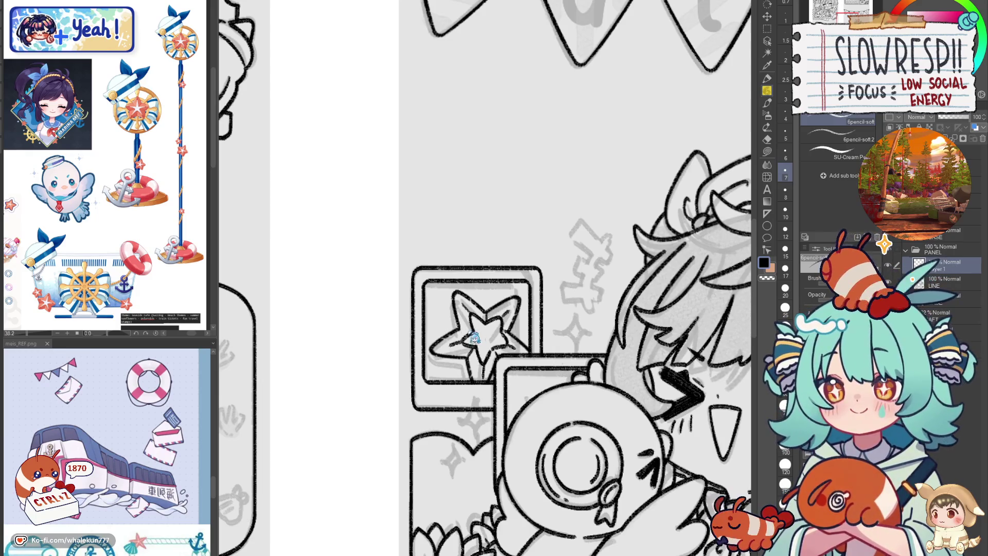
key(ctrl+z)
key(h)
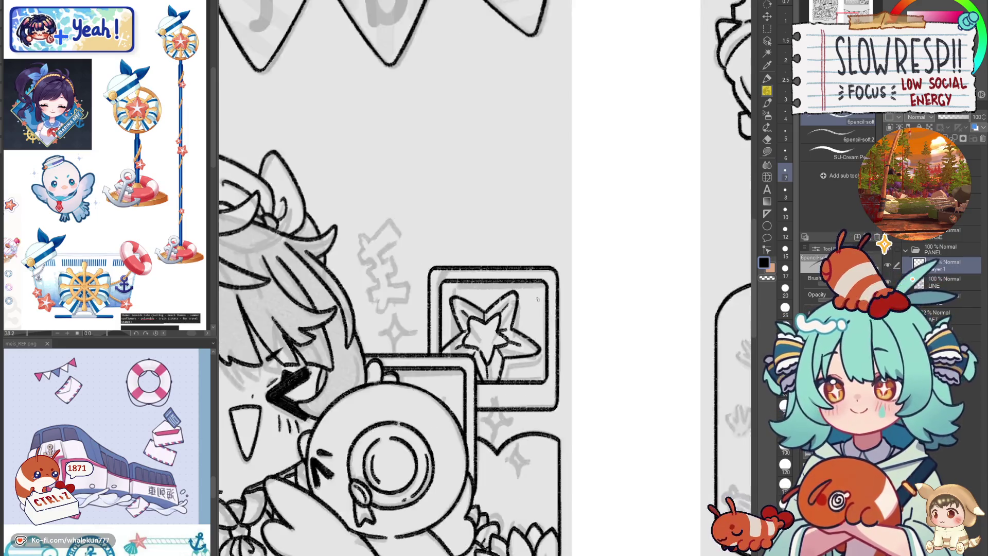
key(h)
Move down to the round character and ink the top edge of the shell shape
drag(536, 385, 505, 351)
scroll(505, 351, down, 5)
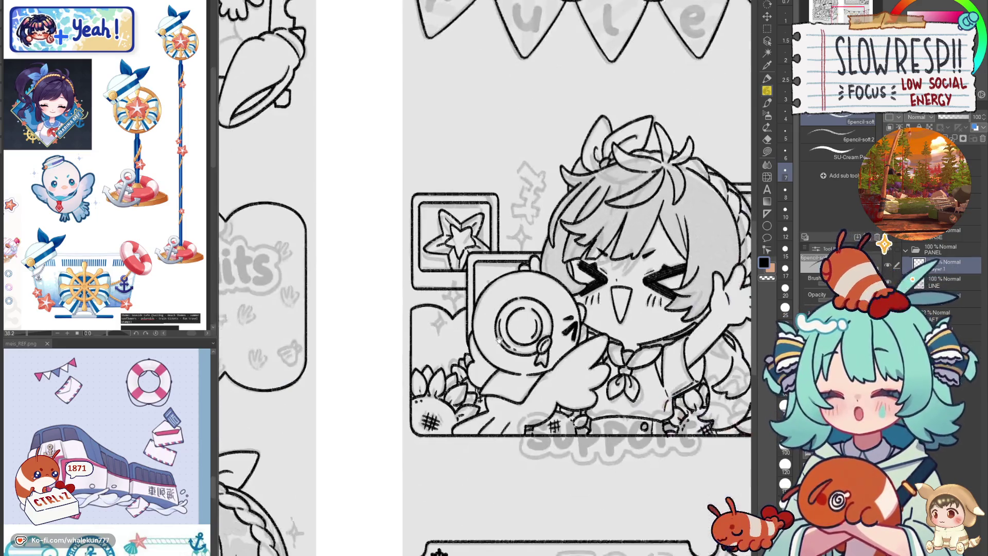
scroll(463, 304, up, 5)
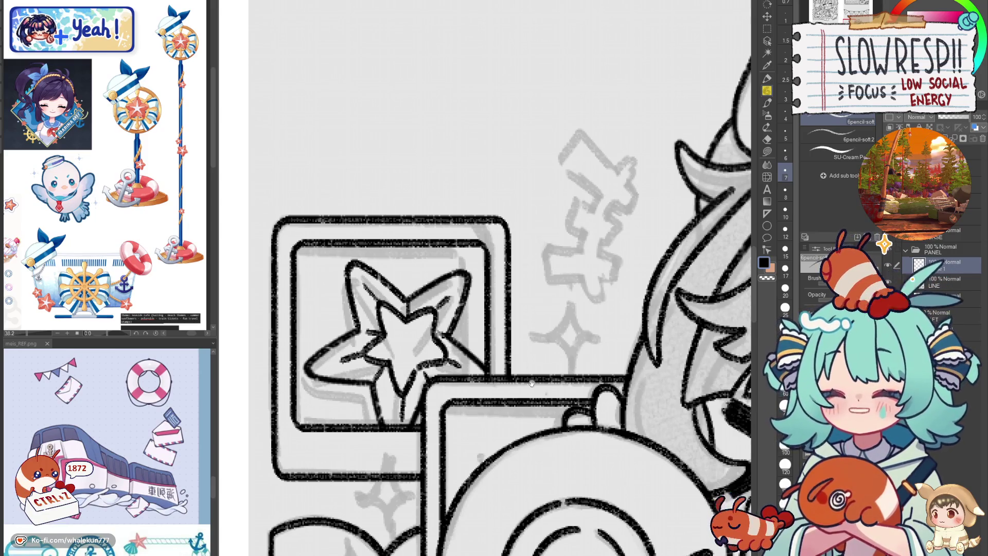
drag(531, 383, 524, 241)
scroll(551, 284, down, 4)
scroll(541, 272, up, 5)
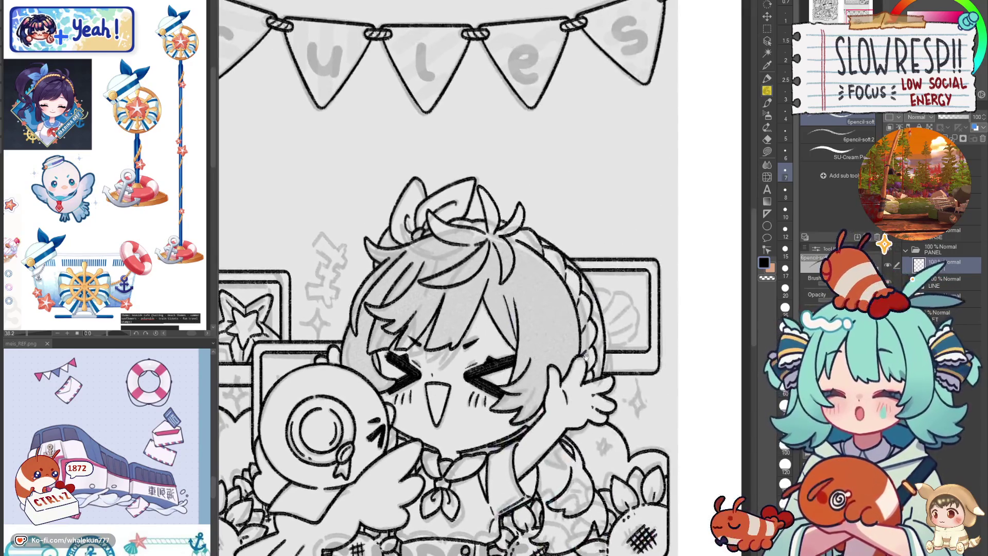
mouse_move(519, 268)
mouse_down()
mouse_move(551, 277)
mouse_move(582, 323)
mouse_move(579, 337)
mouse_move(550, 351)
mouse_move(536, 341)
mouse_move(576, 322)
mouse_move(560, 301)
mouse_move(571, 293)
mouse_move(544, 274)
mouse_up()
scroll(581, 252, down, 5)
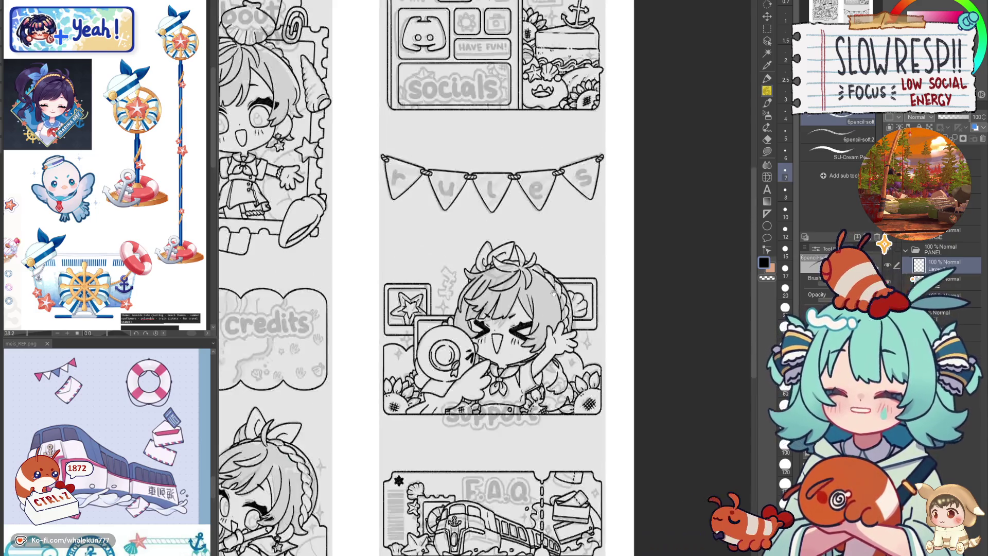
scroll(514, 289, up, 4)
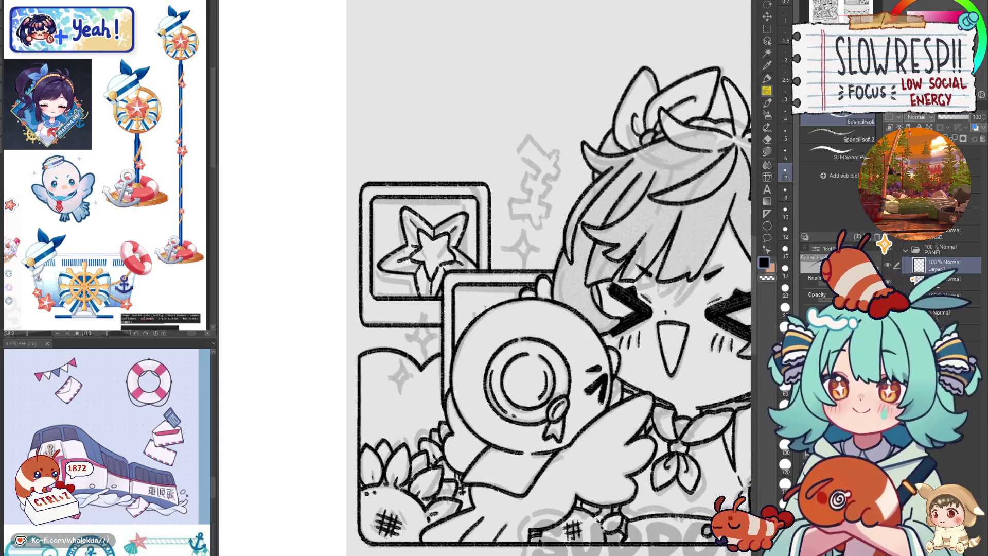
scroll(529, 397, down, 5)
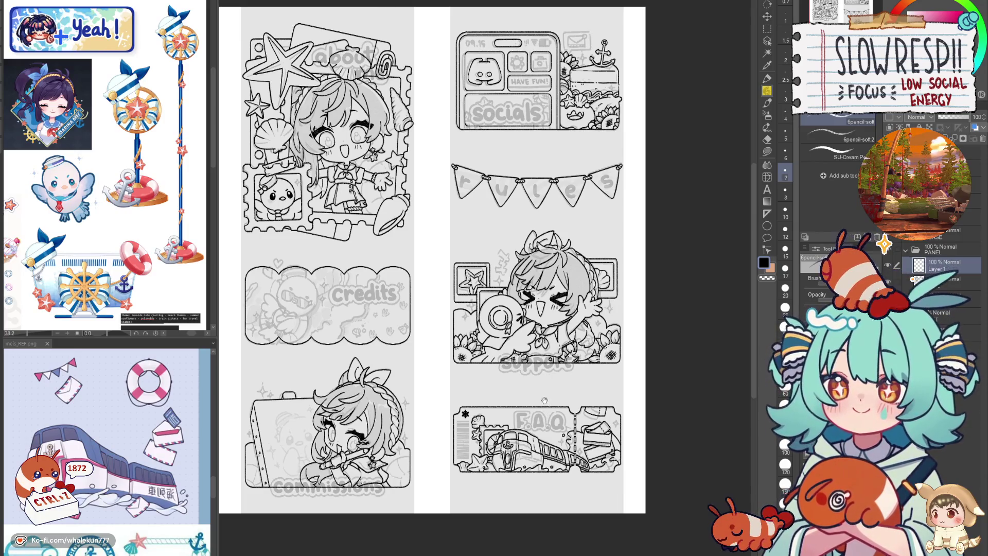
drag(541, 417, 549, 391)
key(h)
key(h)
click(888, 265)
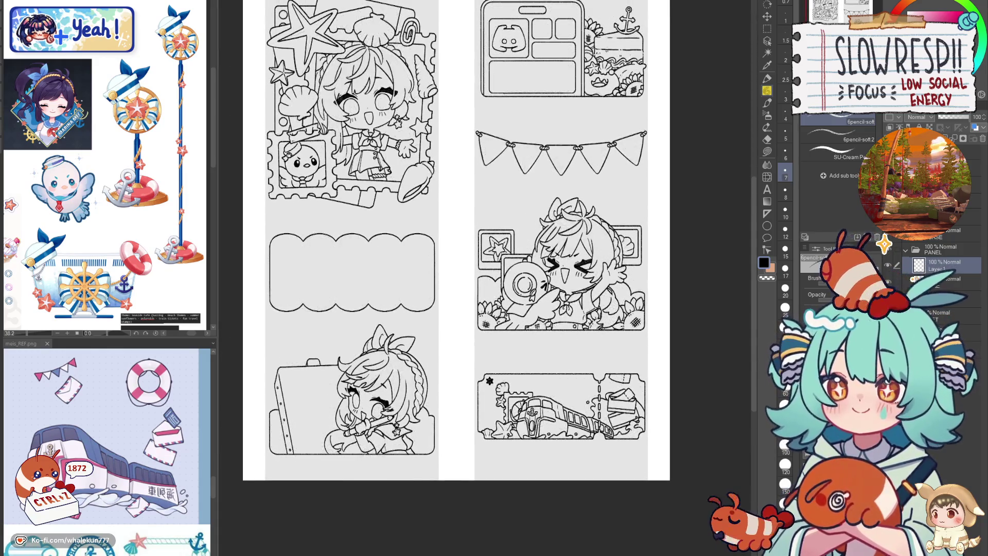
click(888, 265)
click(887, 281)
click(888, 280)
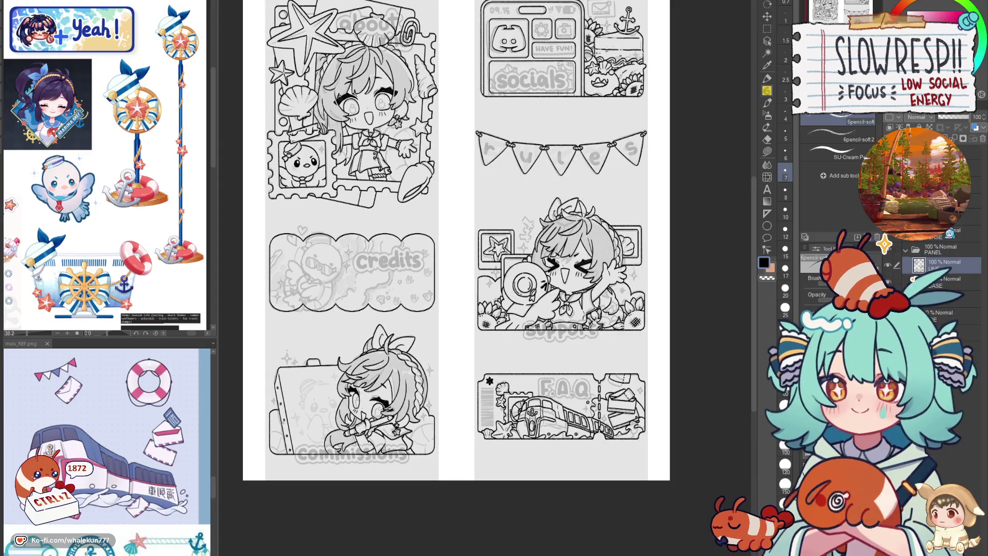
mouse_move(623, 332)
mouse_down()
mouse_move(620, 286)
mouse_move(619, 406)
mouse_move(644, 414)
mouse_up()
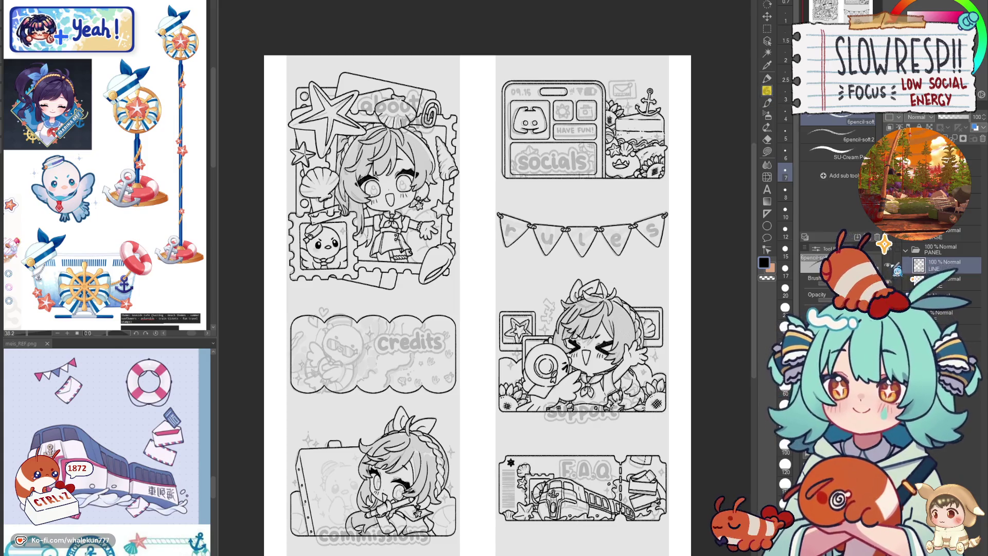
scroll(593, 401, down, 2)
scroll(613, 334, up, 2)
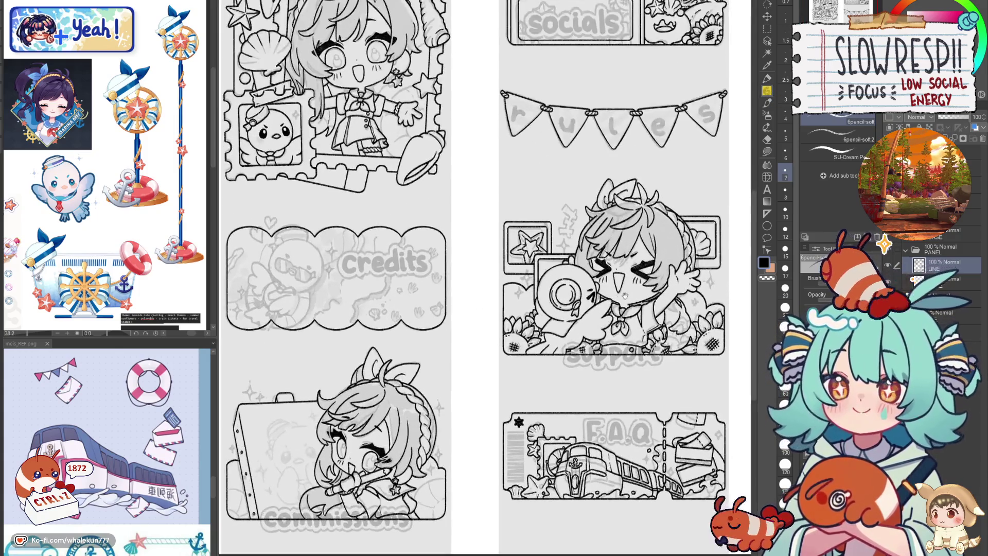
scroll(632, 356, up, 2)
scroll(632, 356, down, 1)
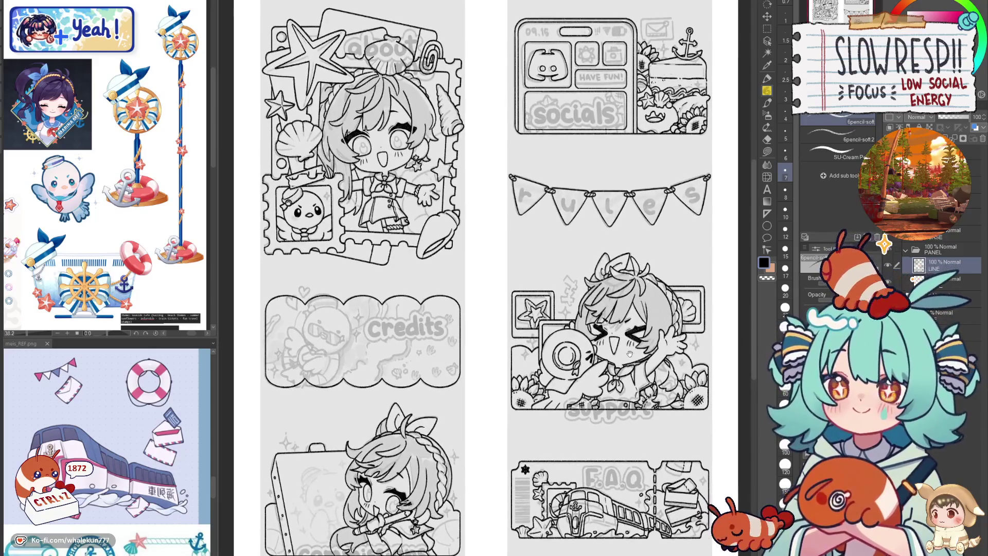
click(884, 246)
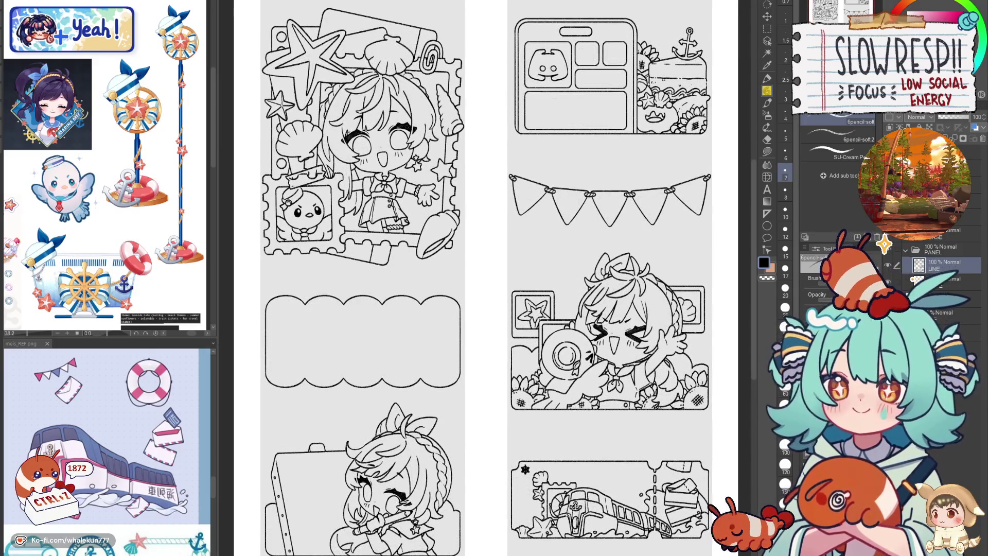
click(884, 244)
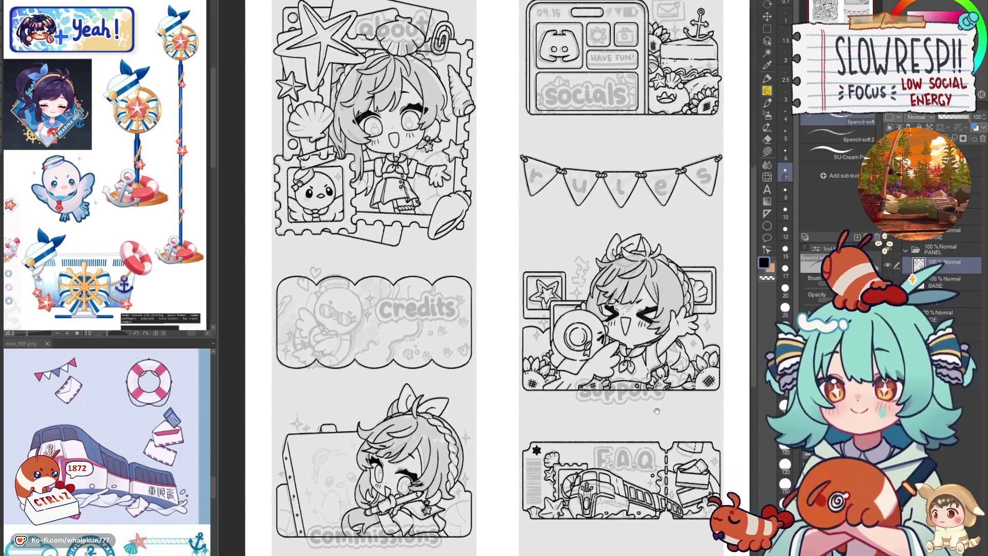
drag(644, 431, 650, 424)
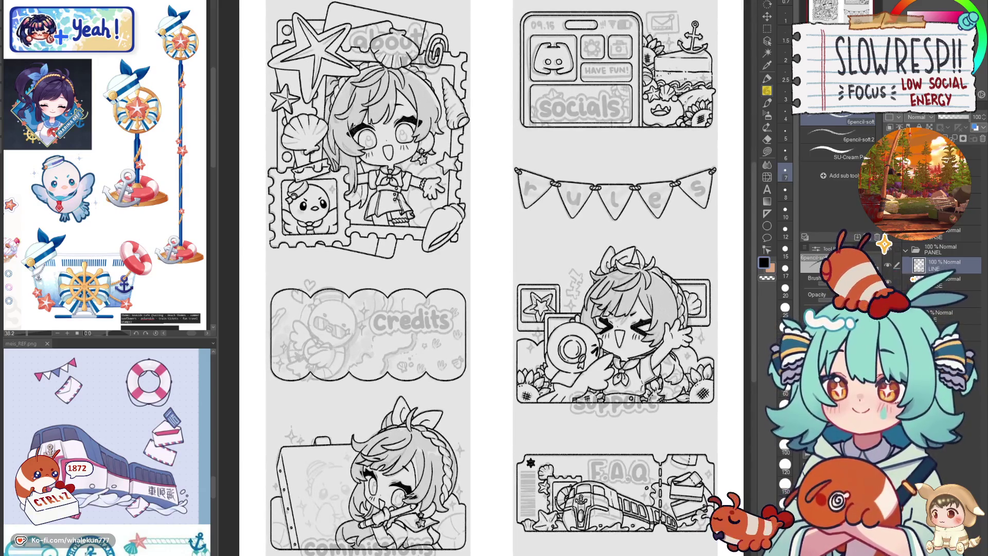
click(885, 246)
click(885, 246)
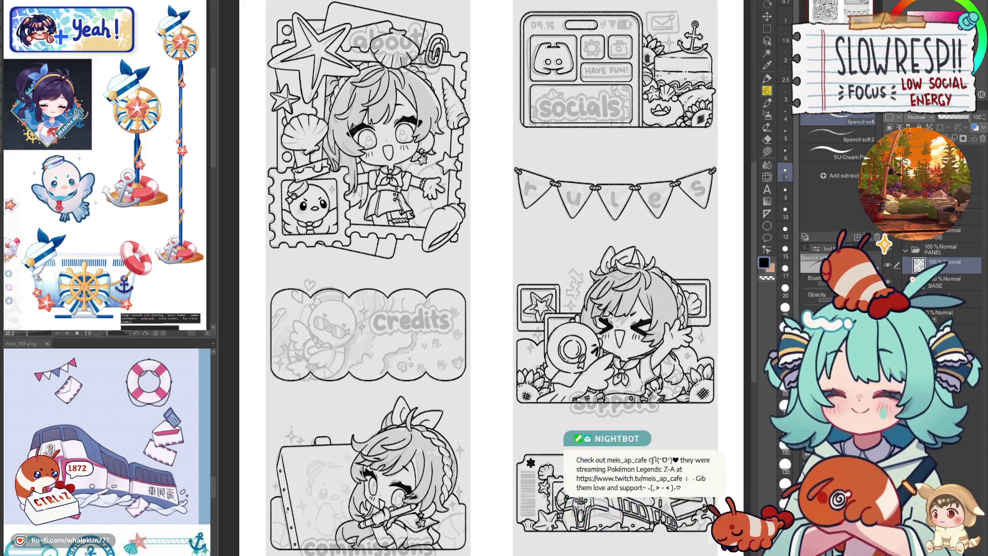
scroll(553, 292, up, 2)
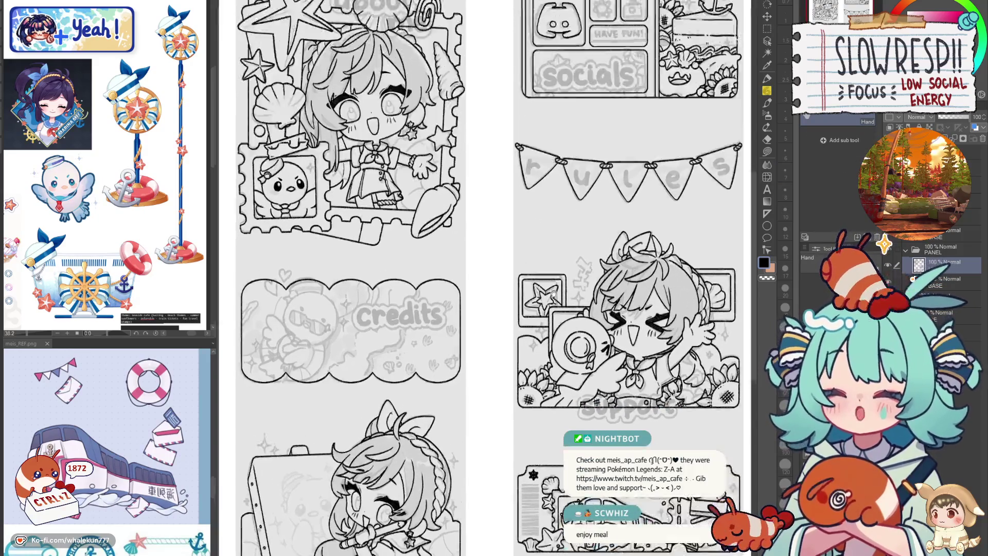
scroll(553, 293, up, 2)
scroll(481, 232, down, 3)
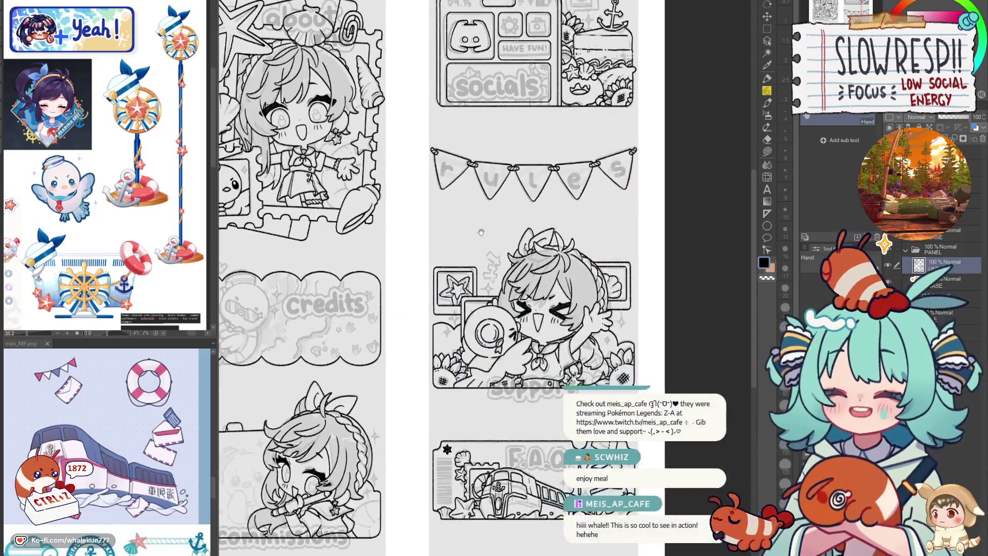
scroll(480, 232, up, 1)
scroll(571, 293, down, 1)
scroll(564, 300, down, 1)
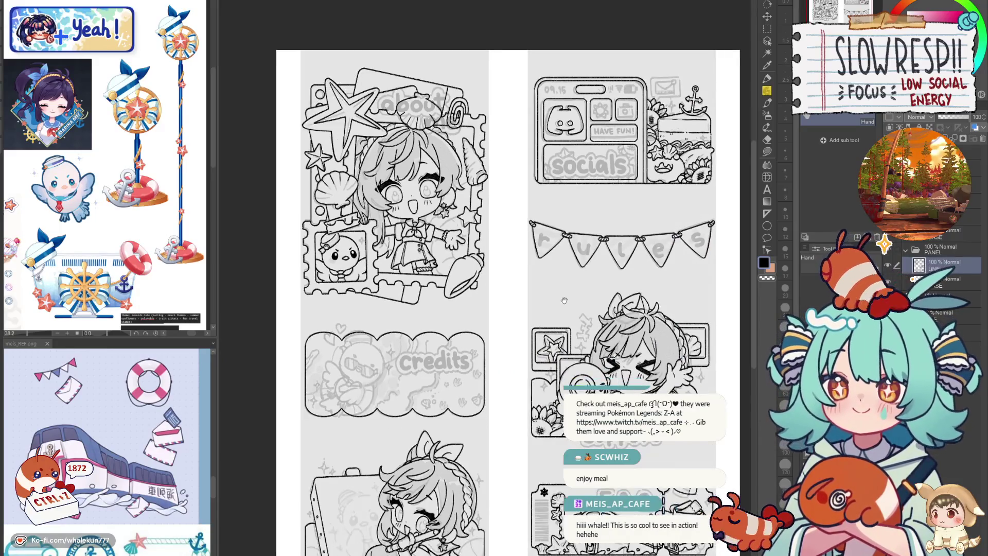
drag(564, 301, 562, 268)
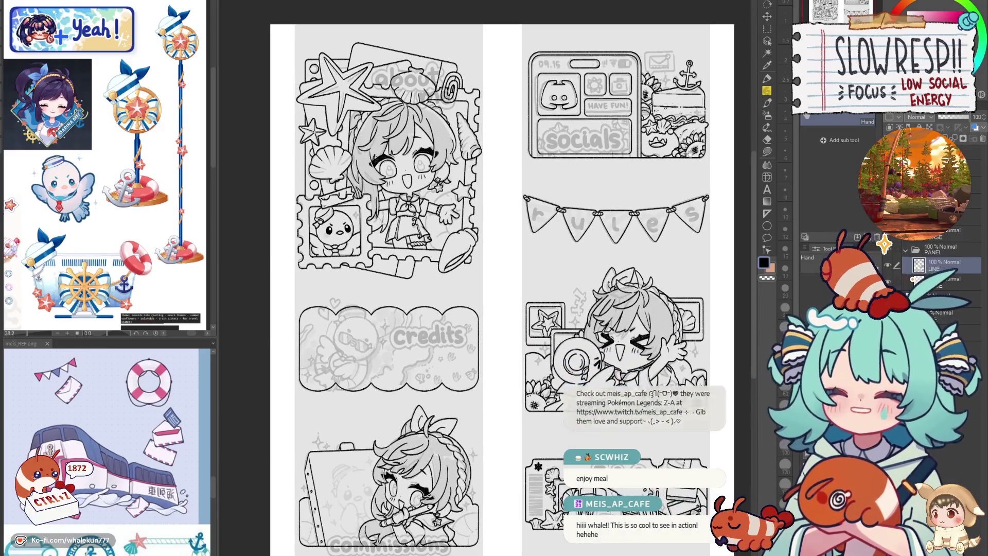
drag(600, 195, 581, 166)
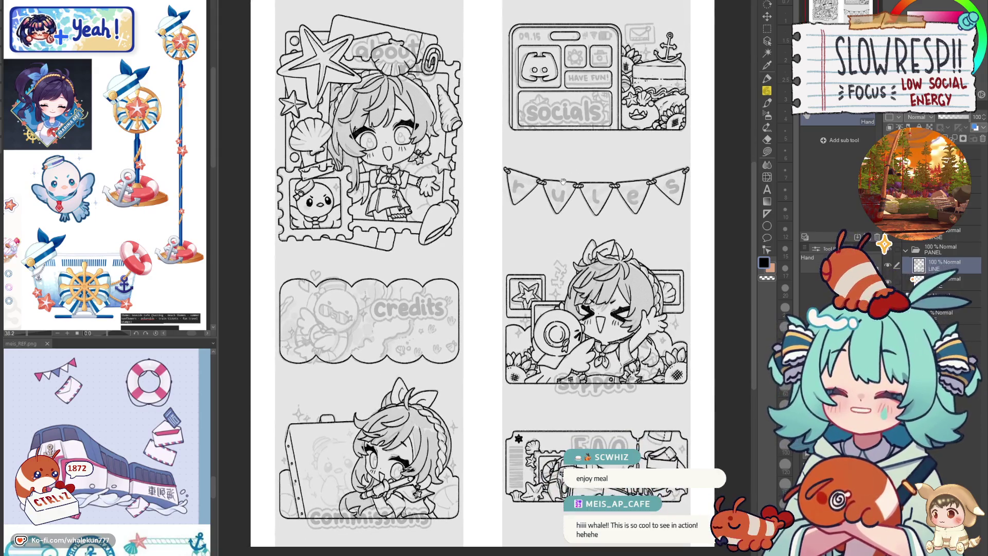
scroll(556, 226, up, 2)
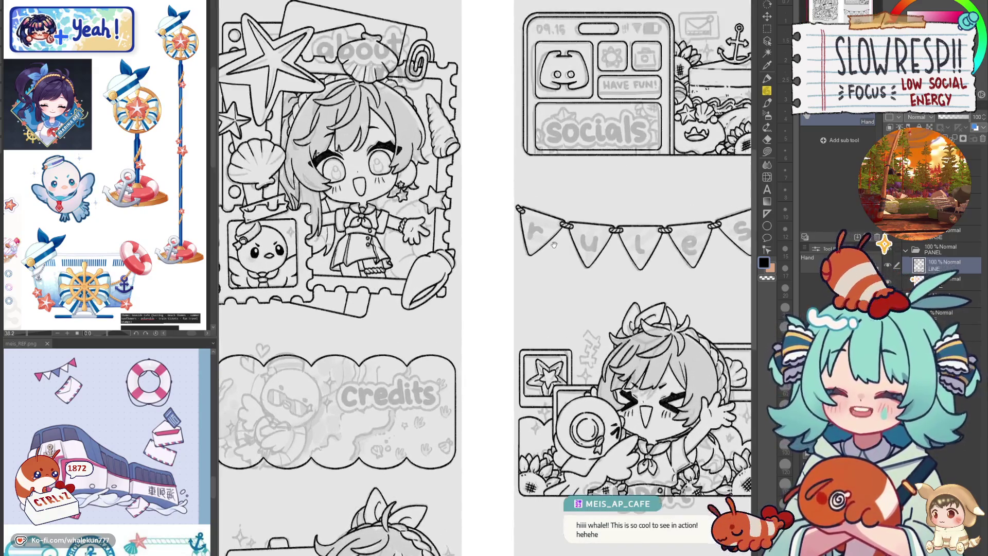
scroll(553, 244, up, 3)
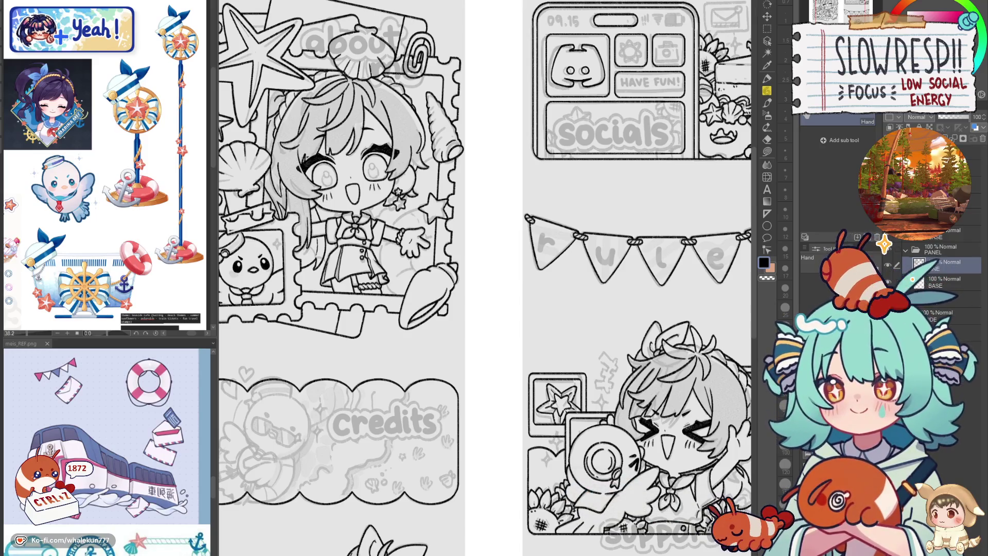
Toggle the panel label text off and back on to inspect the line art
scroll(656, 248, down, 5)
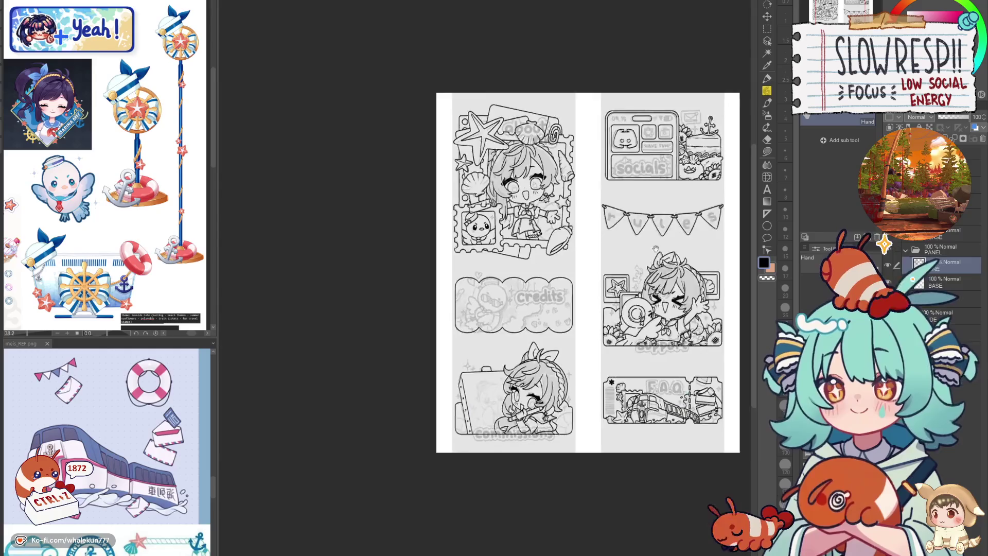
scroll(655, 248, up, 3)
key(ctrl+h)
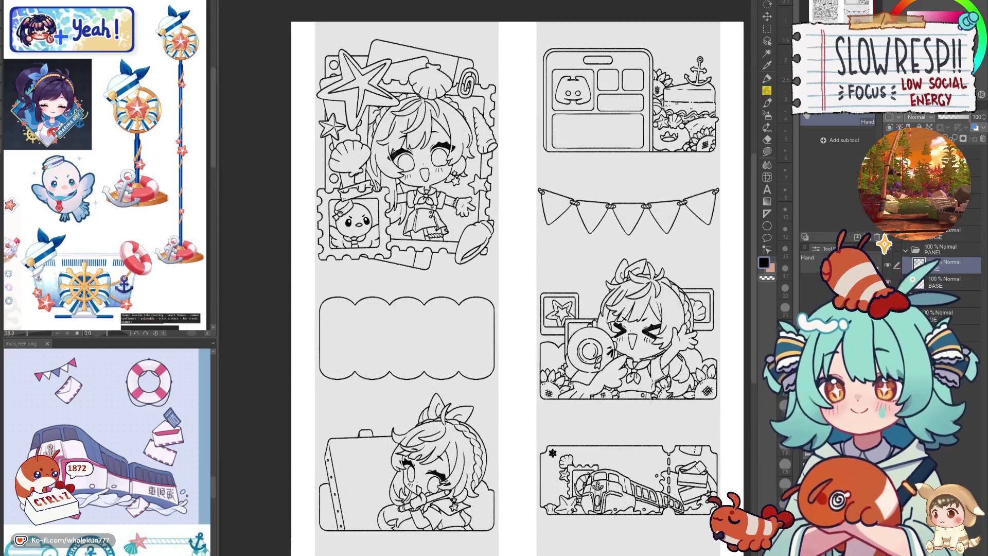
key(ctrl+h)
key(ctrl+h)
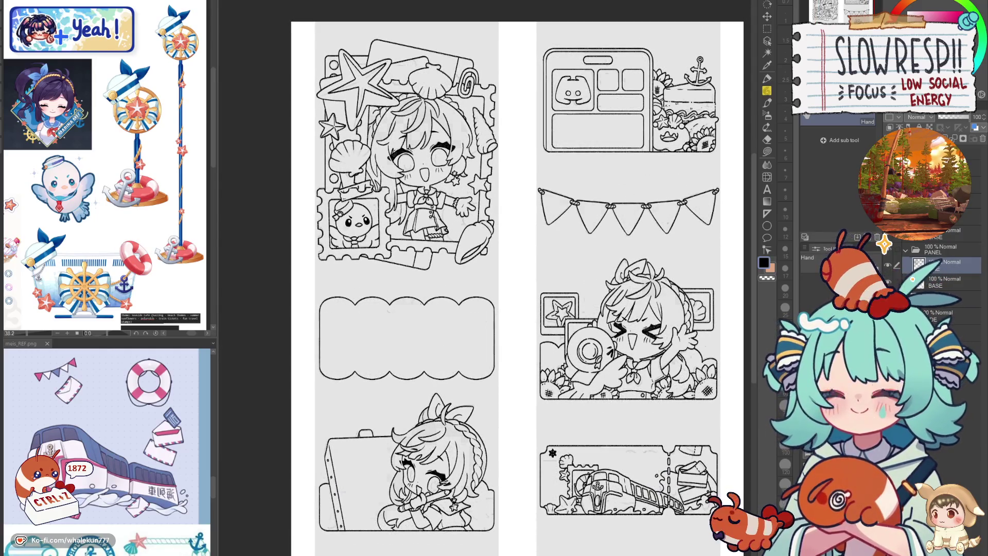
key(ctrl+h)
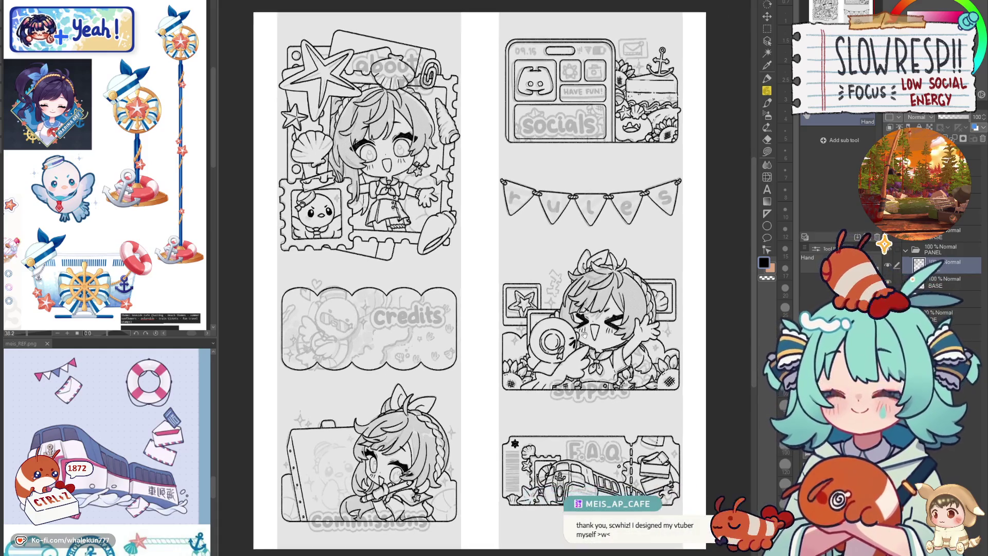
Mirror the canvas view horizontally to check proportions, then reset the view
scroll(582, 331, up, 3)
key(h)
key(h)
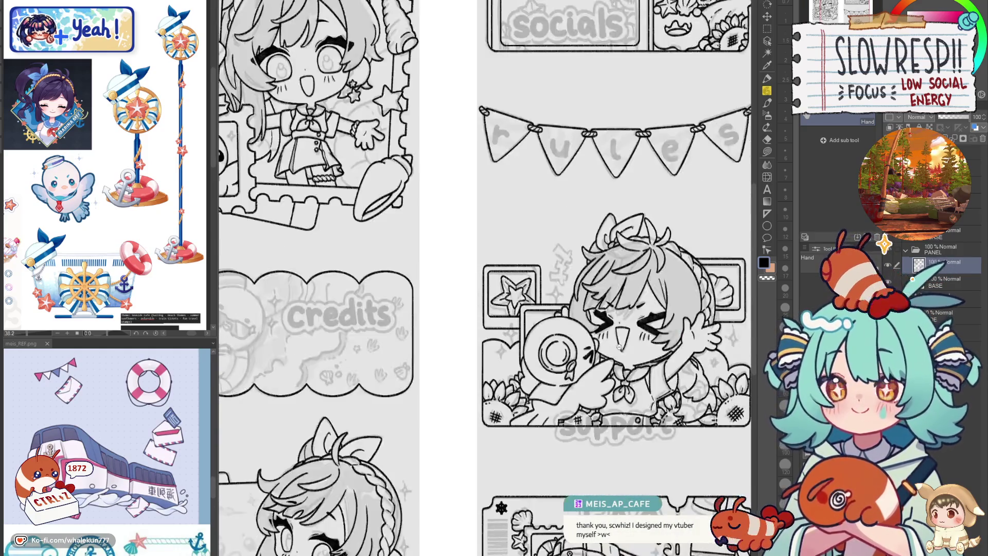
key(ctrl+0)
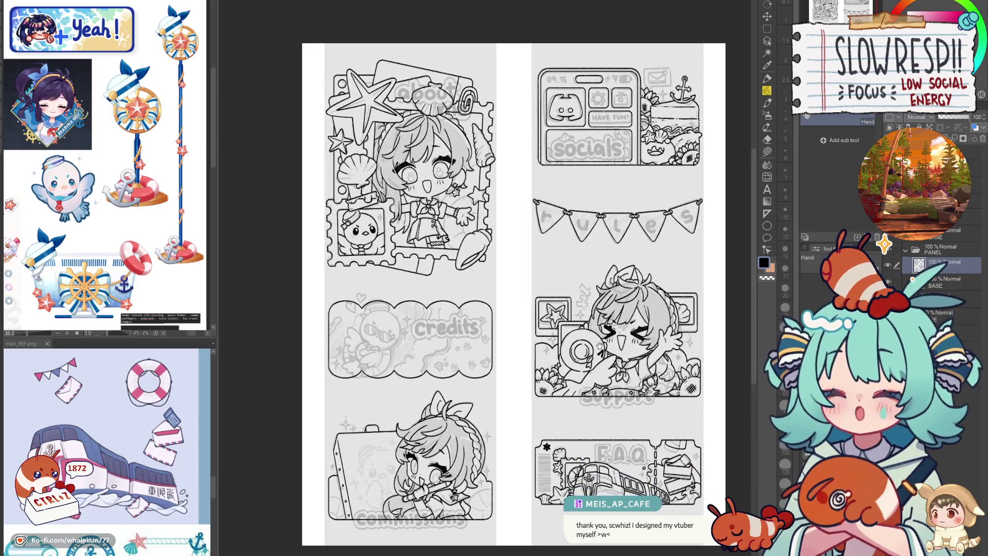
scroll(594, 334, up, 4)
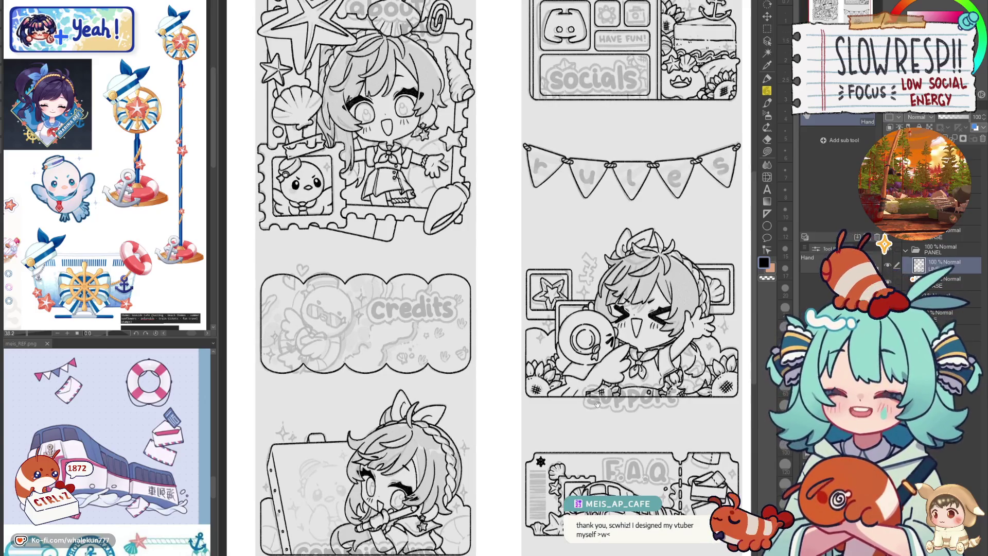
scroll(597, 397, down, 1)
scroll(612, 397, down, 2)
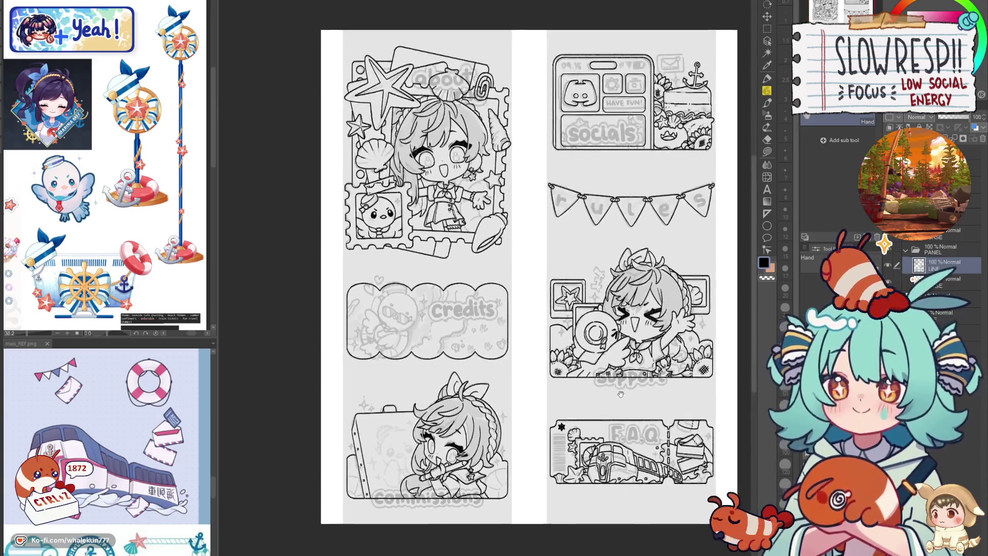
scroll(617, 390, up, 1)
Flip the canvas view horizontally and back again to its normal orientation
key(h)
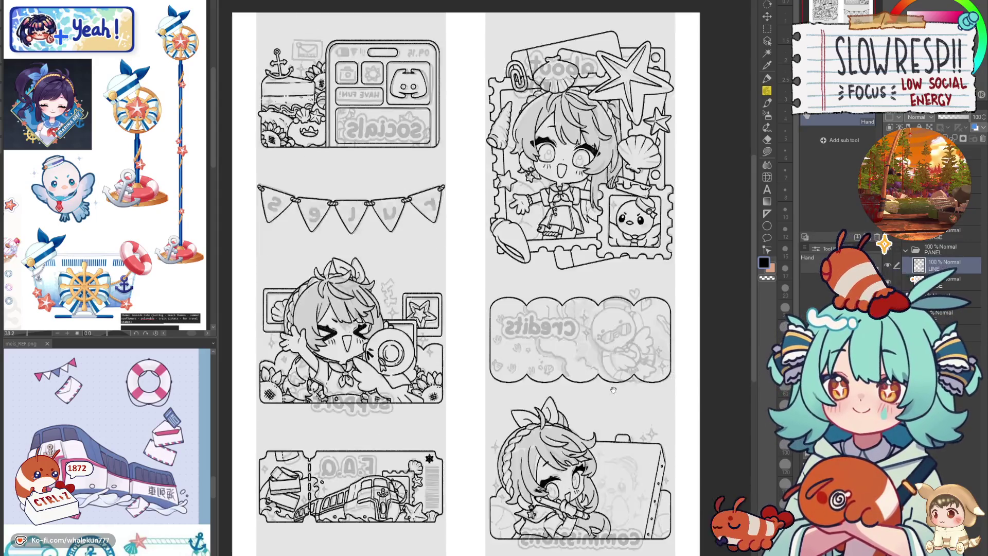
key(h)
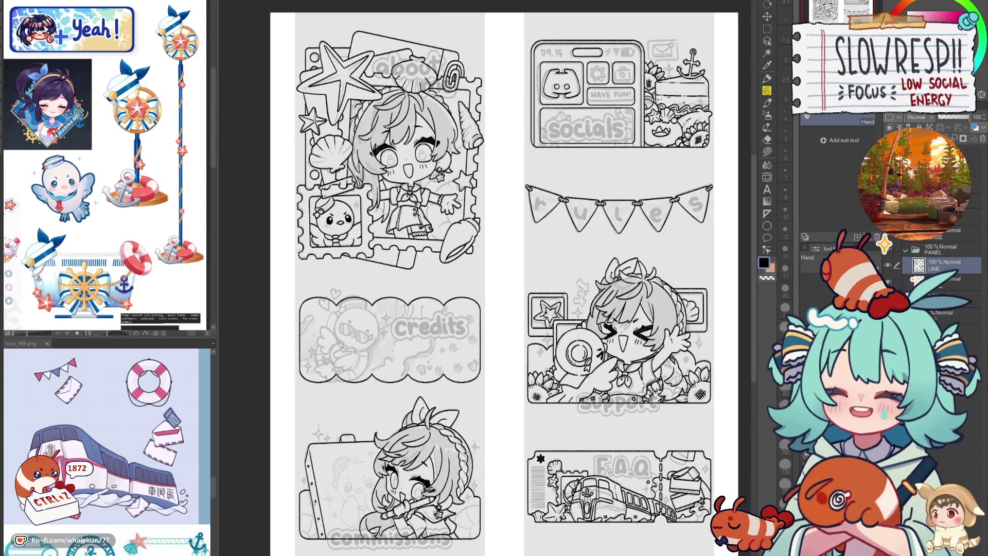